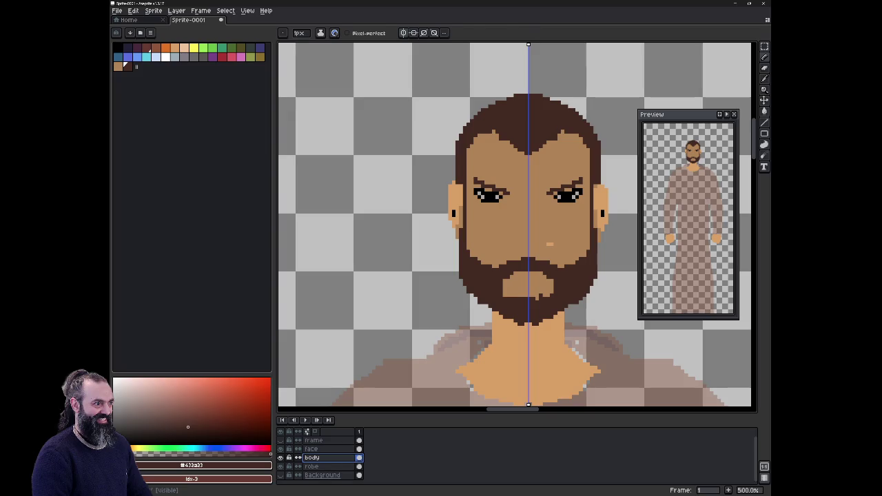
Select both eyes with the rectangular marquee and turn symmetry off.
{"action": "key", "text": "m"}
{"action": "left_click_drag", "start_coordinate": [469, 169], "coordinate": [518, 217]}
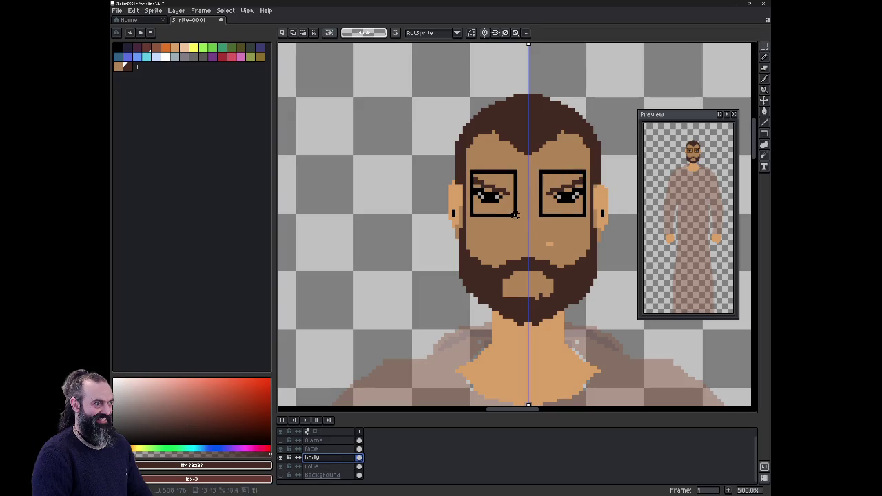
{"action": "left_click", "coordinate": [484, 33]}
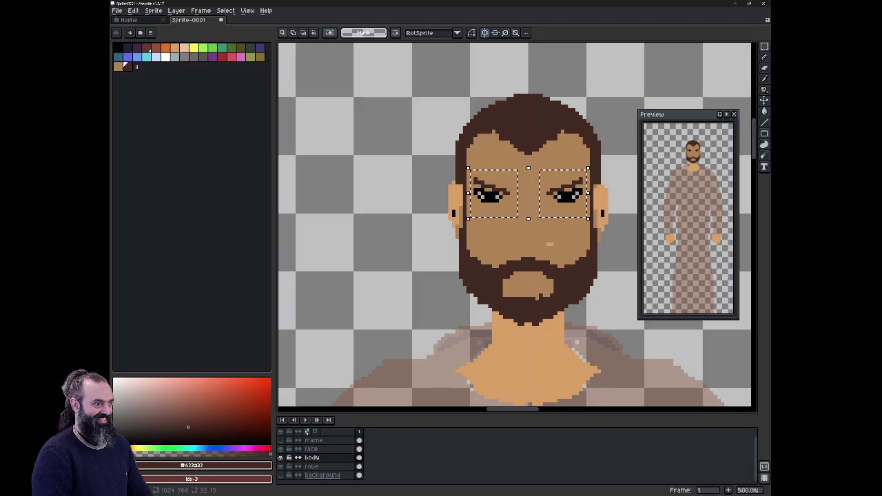
{"action": "key", "text": "ctrl+t"}
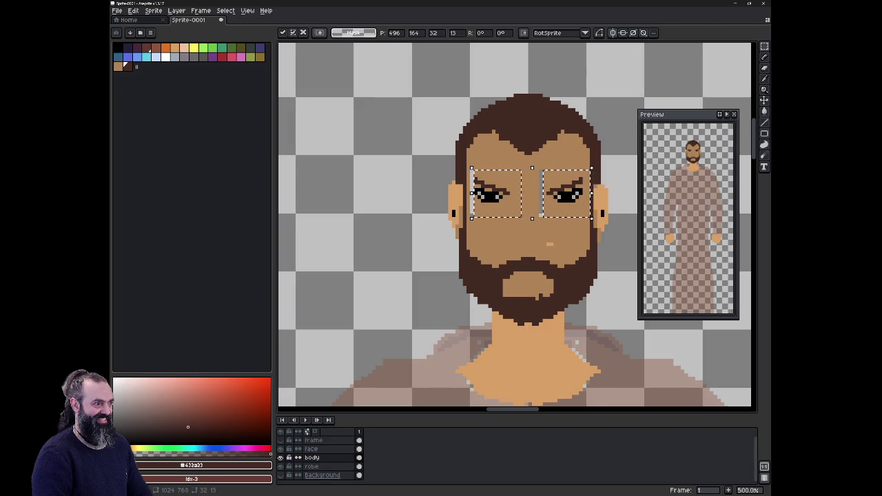
{"action": "key", "text": "ctrl+d"}
On the face layer, move the left eye one pixel down and one pixel right.
{"action": "left_click", "coordinate": [313, 449]}
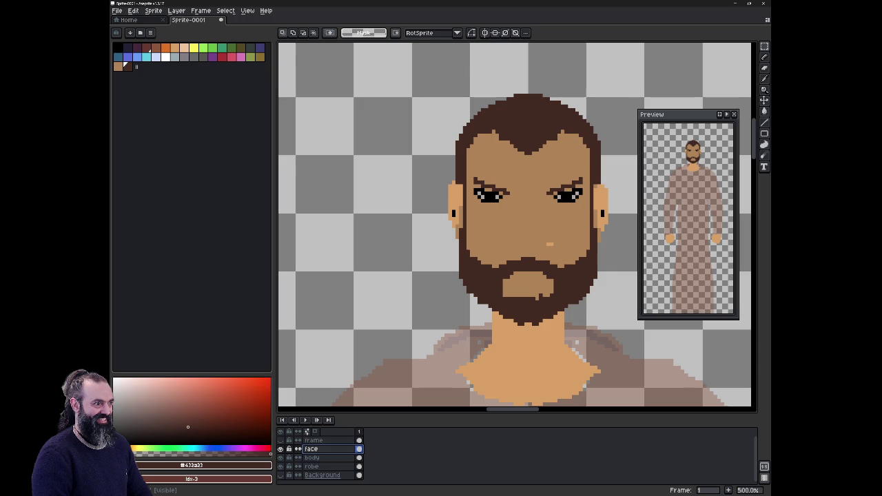
{"action": "left_click_drag", "start_coordinate": [471, 168], "coordinate": [518, 210]}
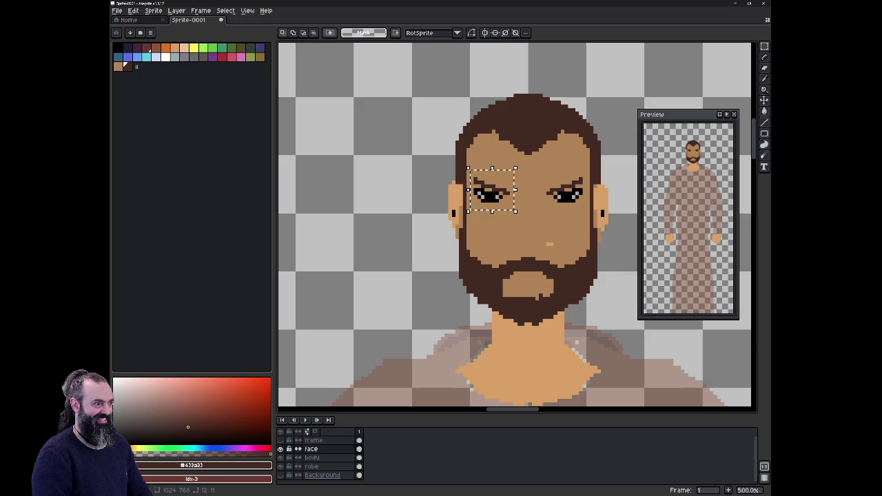
{"action": "key", "text": "ctrl+t"}
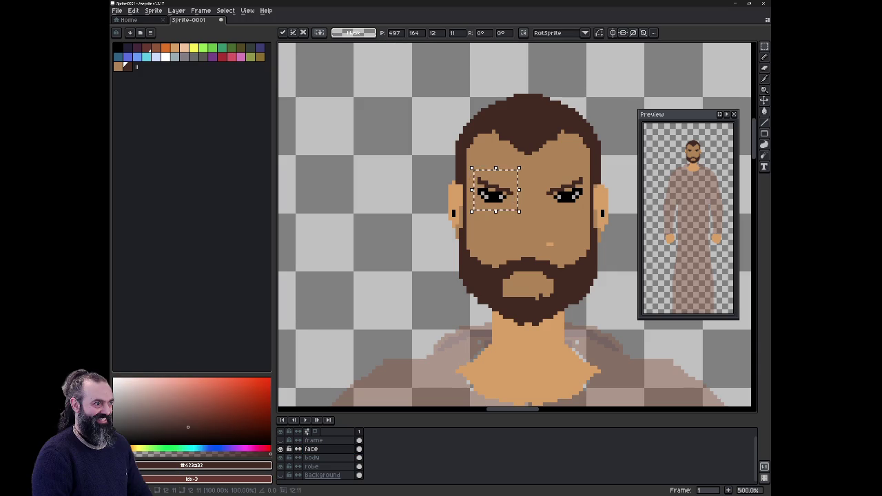
{"action": "key", "text": "Down"}
{"action": "key", "text": "Right"}
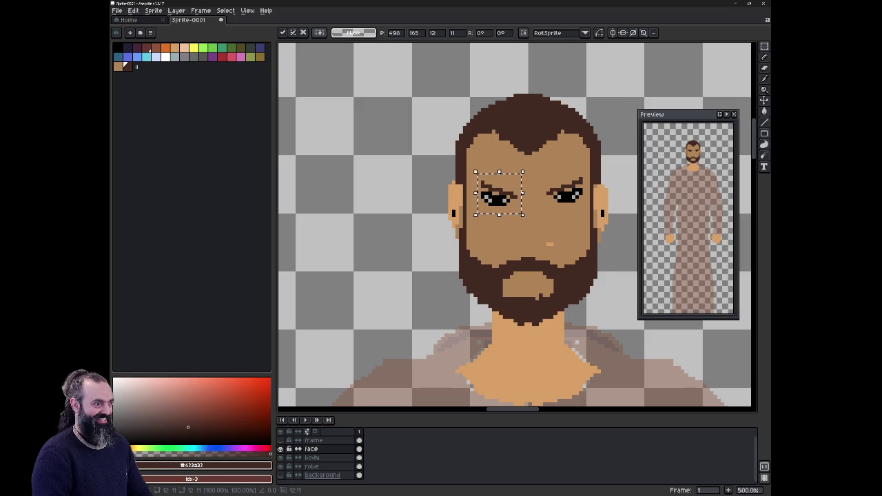
Move the right eye one pixel left, commit, and turn symmetry back on.
{"action": "left_click_drag", "start_coordinate": [499, 193], "coordinate": [557, 197]}
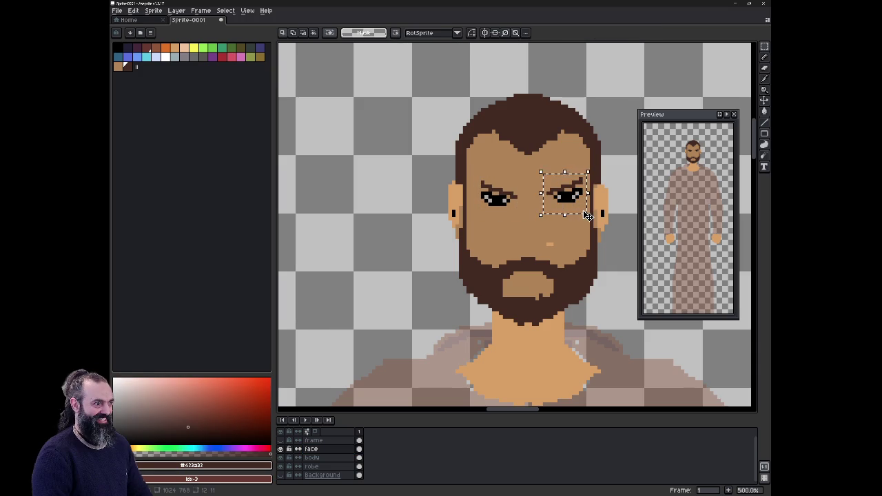
{"action": "key", "text": "Left"}
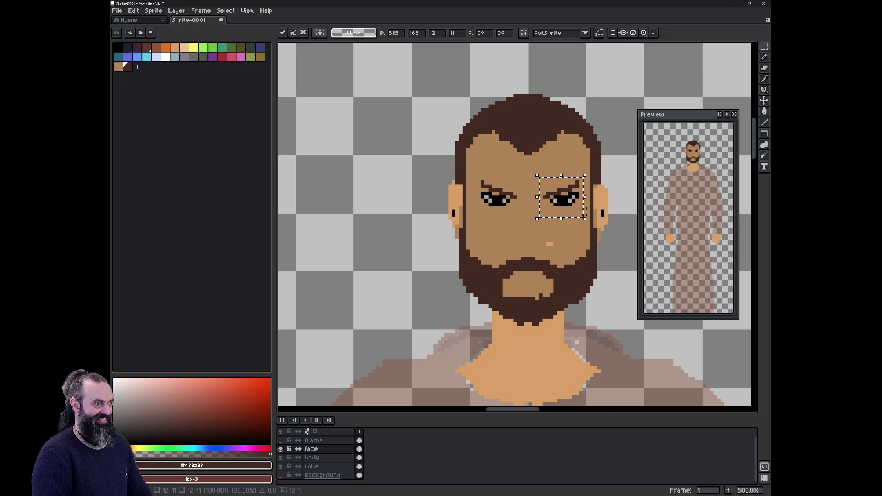
{"action": "left_click", "coordinate": [584, 211]}
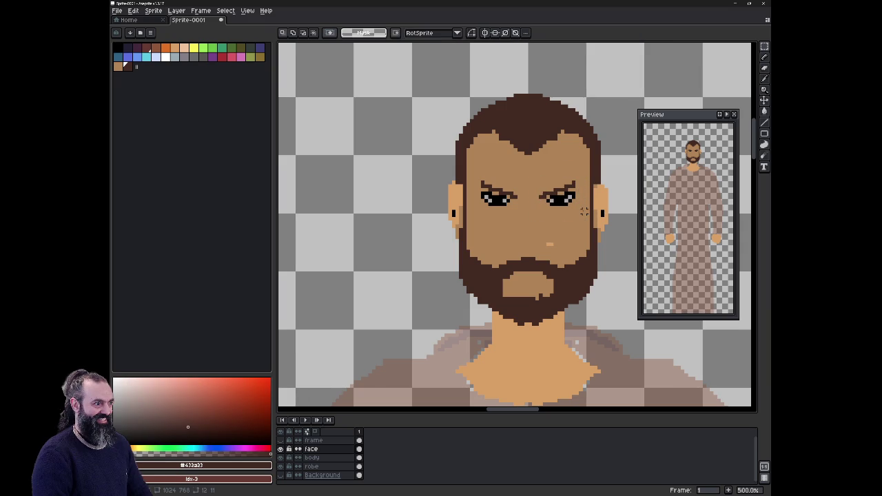
{"action": "left_click", "coordinate": [484, 33]}
{"action": "left_click", "coordinate": [311, 457]}
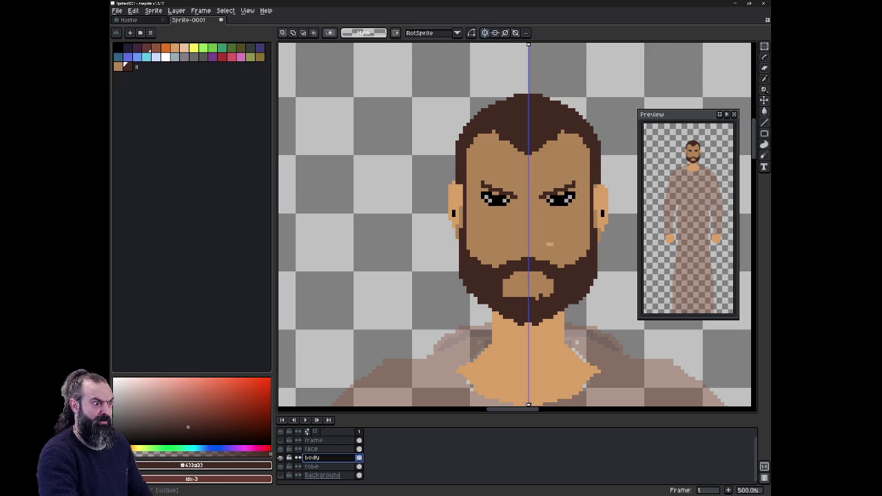
{"action": "left_click", "coordinate": [510, 244], "text": "alt"}
{"action": "left_click_drag", "start_coordinate": [494, 243], "coordinate": [564, 246]}
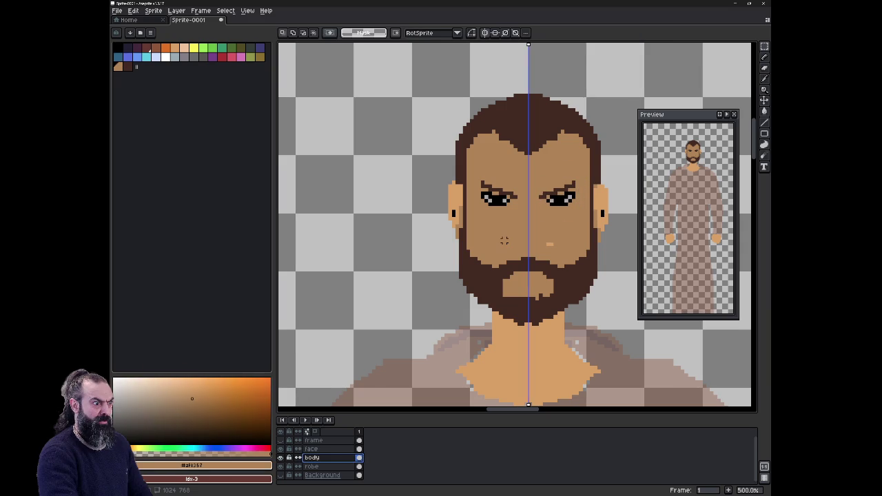
{"action": "left_click", "coordinate": [558, 244]}
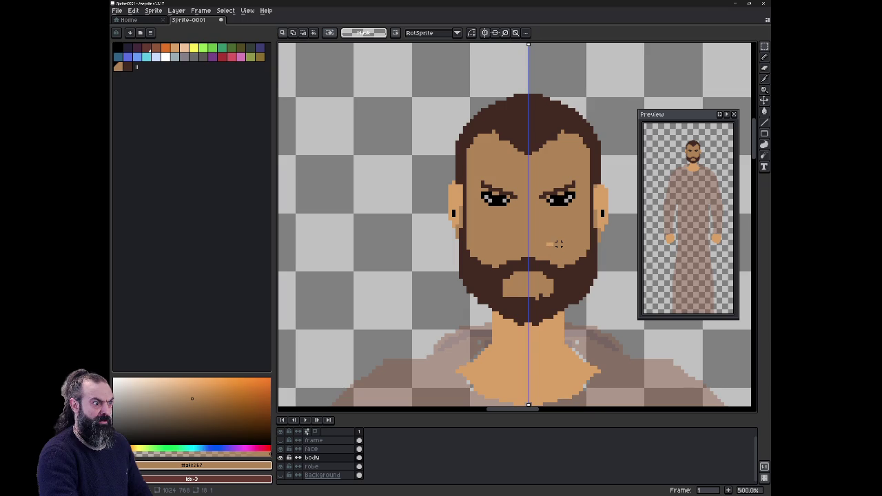
{"action": "key", "text": "b"}
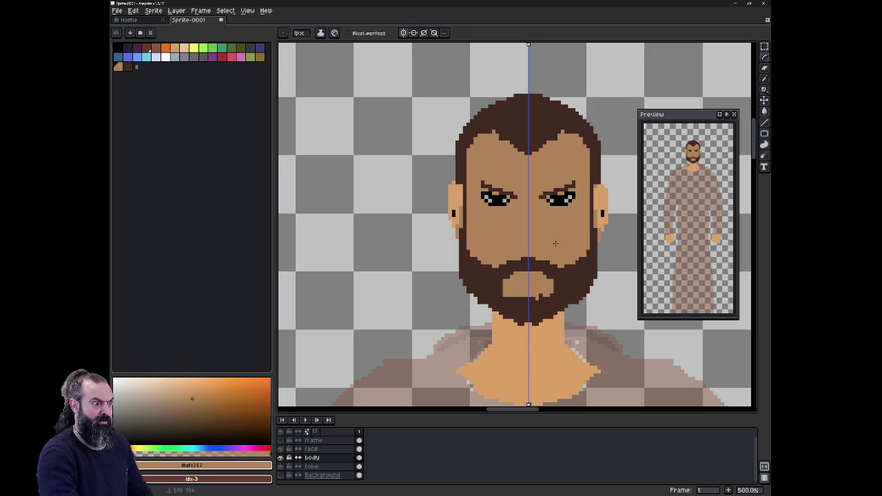
{"action": "left_click", "coordinate": [542, 297], "text": "alt"}
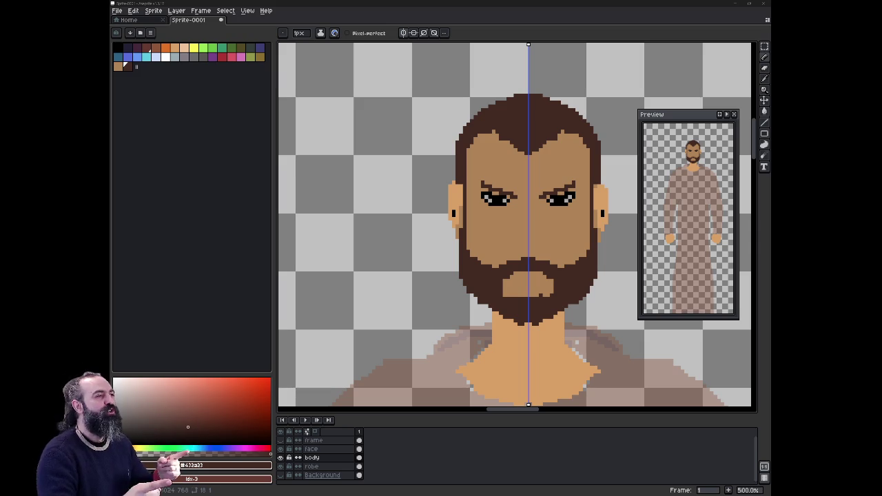
{"action": "left_click", "coordinate": [541, 295], "text": "alt"}
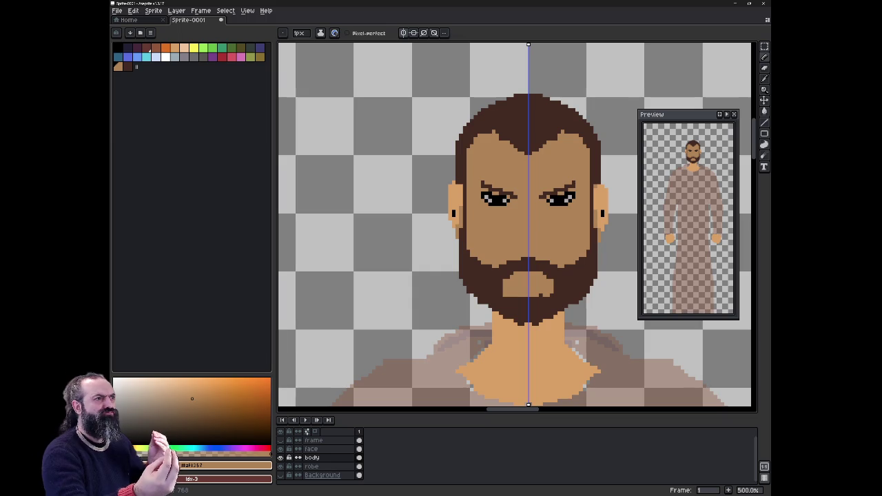
{"action": "left_click", "coordinate": [494, 283], "text": "alt"}
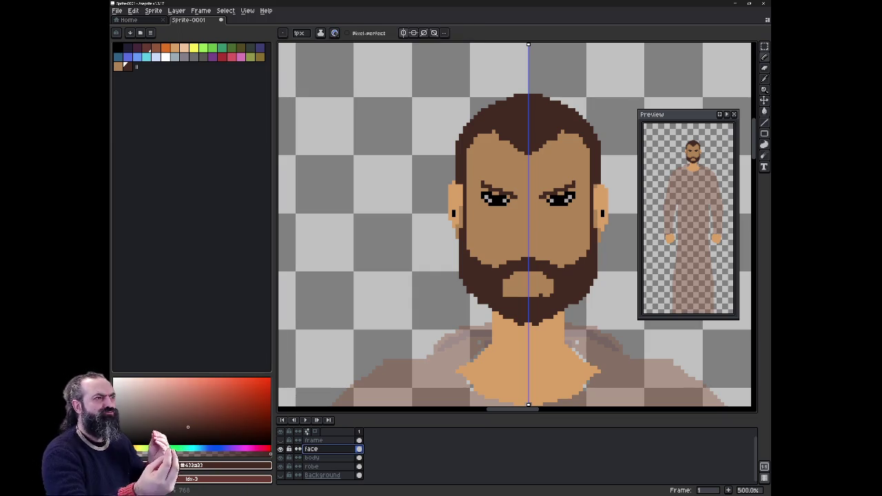
{"action": "key", "text": "e"}
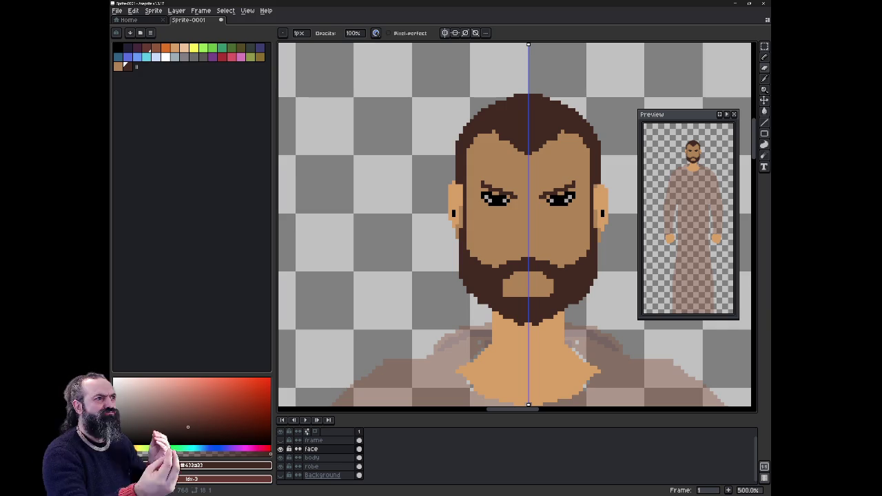
{"action": "left_click", "coordinate": [117, 46]}
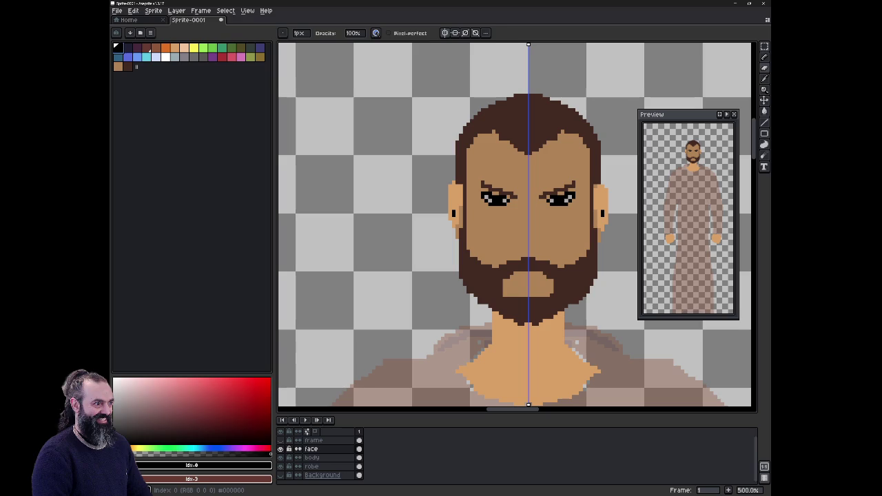
{"action": "left_click", "coordinate": [509, 358], "text": "alt"}
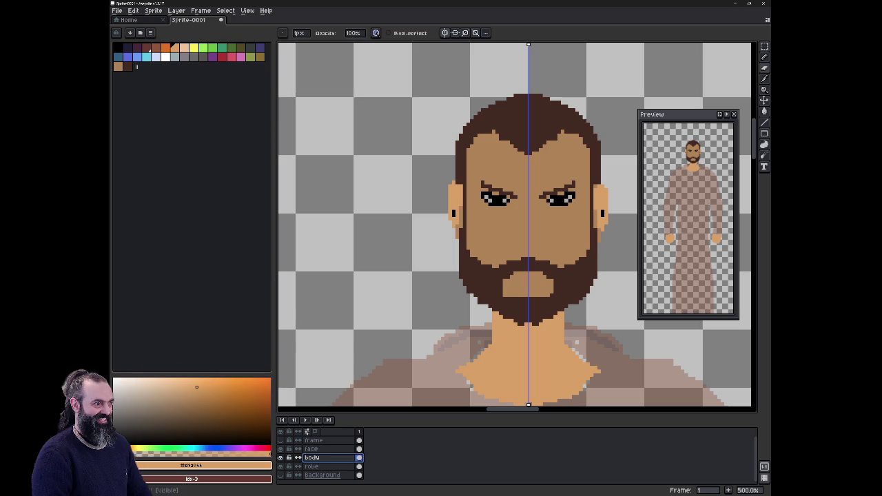
{"action": "key", "text": "g"}
{"action": "left_click", "coordinate": [453, 213]}
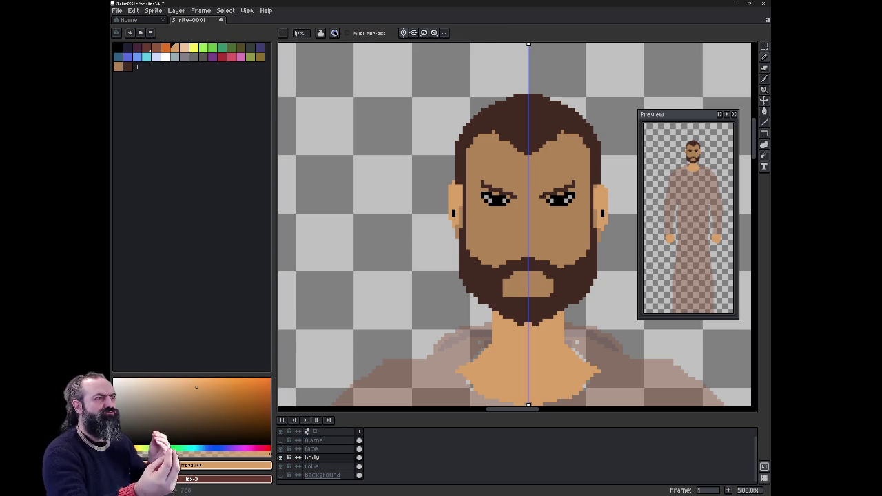
{"action": "left_click", "coordinate": [587, 199]}
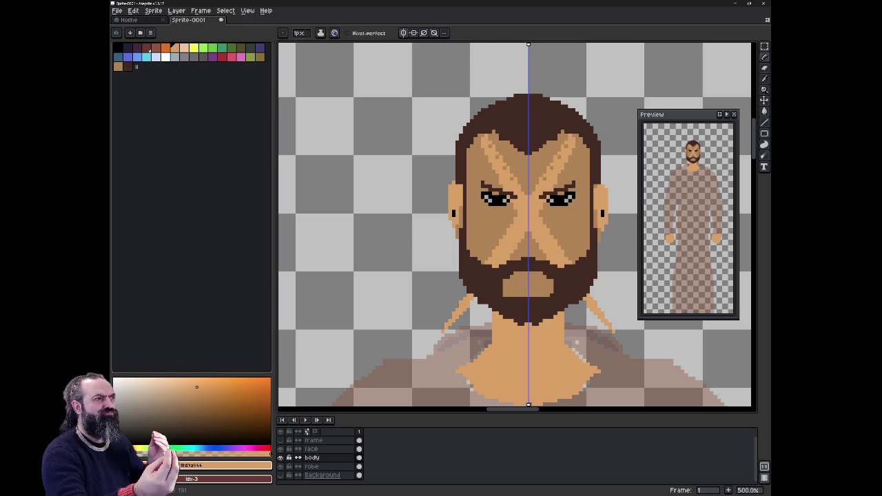
{"action": "key", "text": "ctrl+z"}
{"action": "key", "text": "1"}
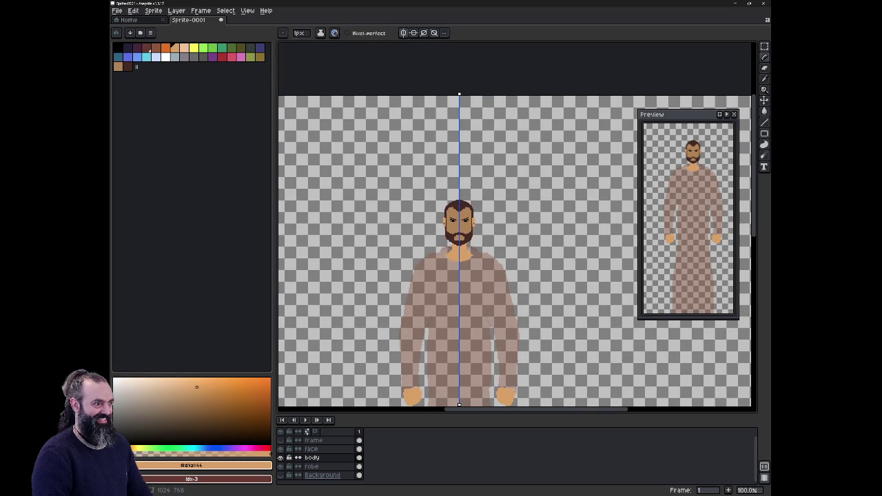
Raise the robe layer's opacity to 100% in Layer Properties.
{"action": "double_click", "coordinate": [312, 466]}
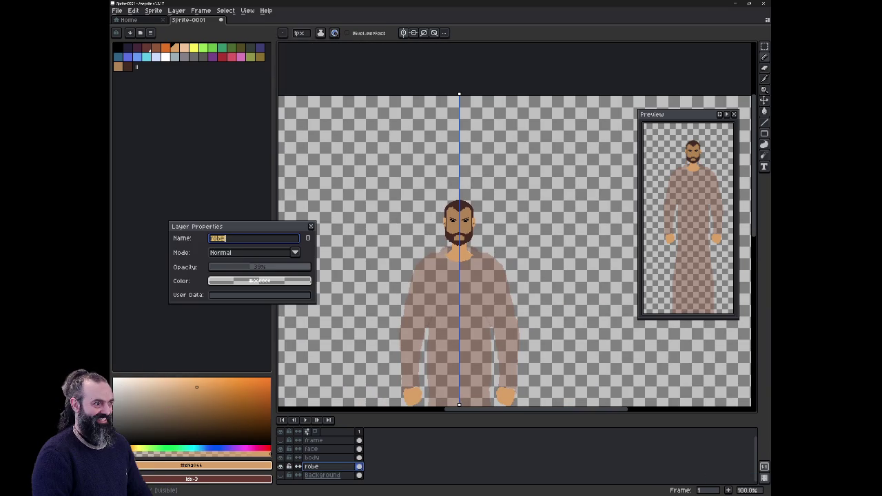
{"action": "left_click_drag", "start_coordinate": [248, 267], "coordinate": [318, 269]}
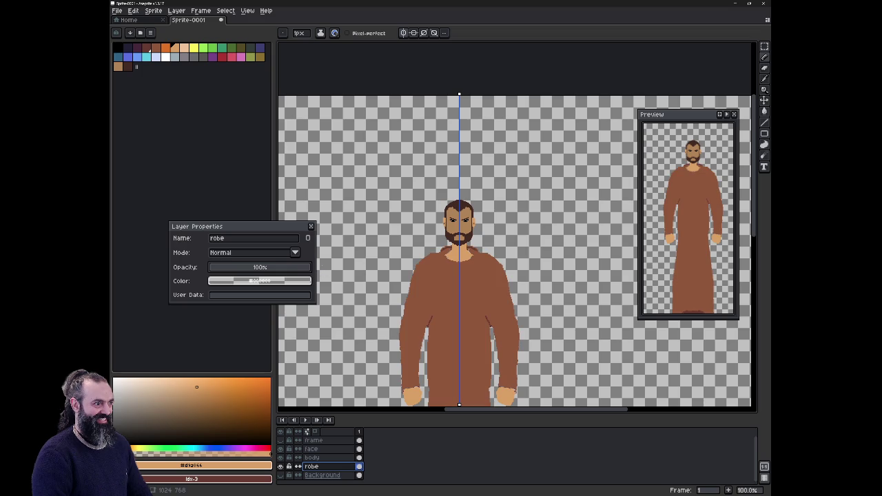
{"action": "key", "text": "Return"}
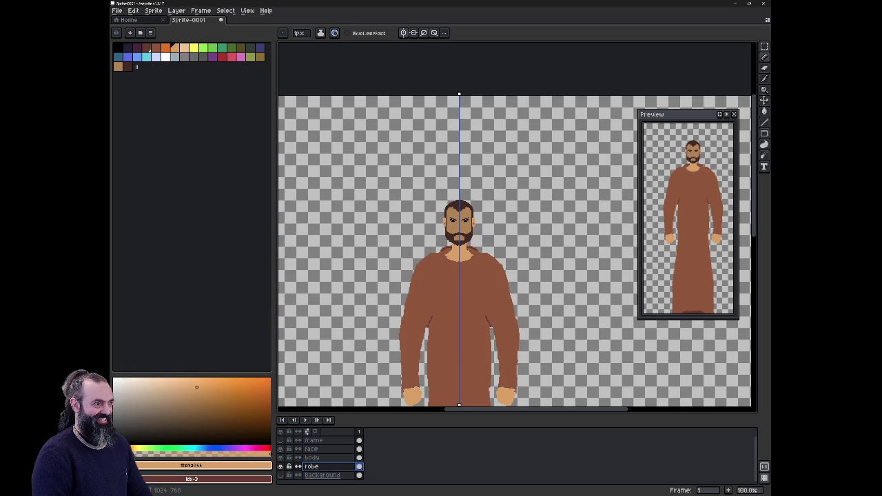
{"action": "scroll", "coordinate": [515, 216], "scroll_direction": "down", "scroll_amount": 1}
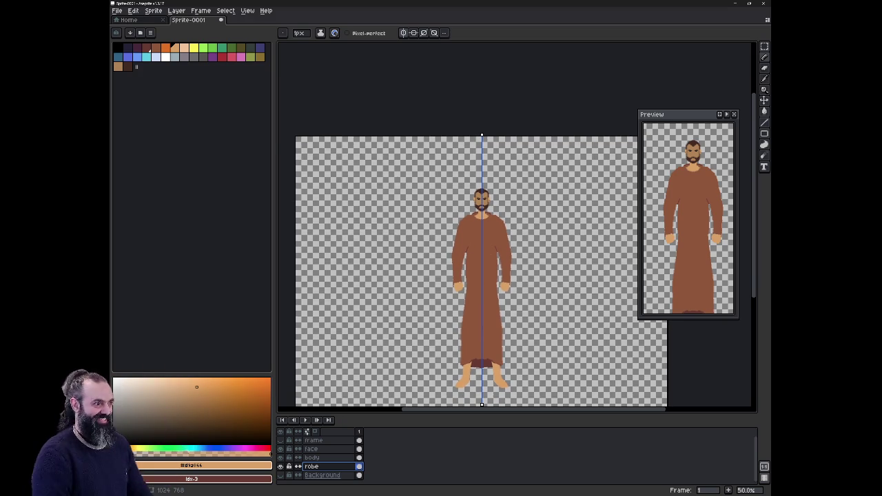
{"action": "scroll", "coordinate": [493, 268], "scroll_direction": "up", "scroll_amount": 1}
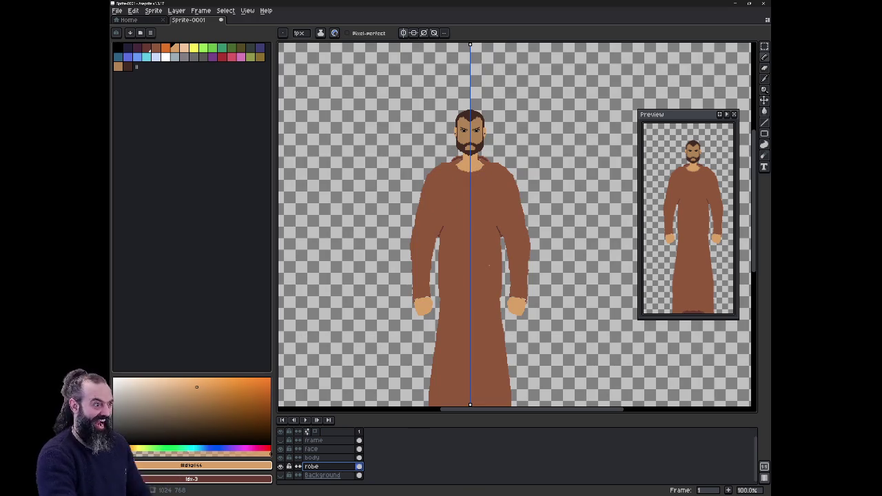
{"action": "scroll", "coordinate": [482, 248], "scroll_direction": "down", "scroll_amount": 1}
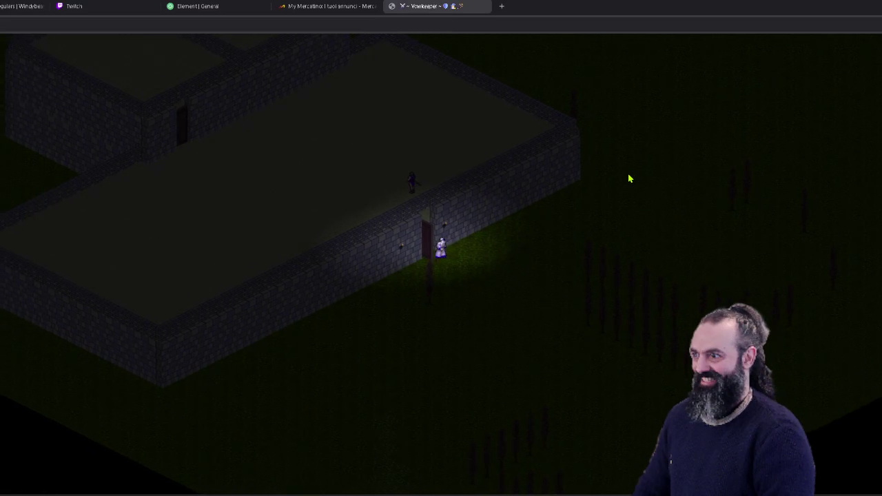
Walk the character left and right through the building's doorway several times.
{"action": "key", "text": "Left"}
{"action": "key", "text": "Right"}
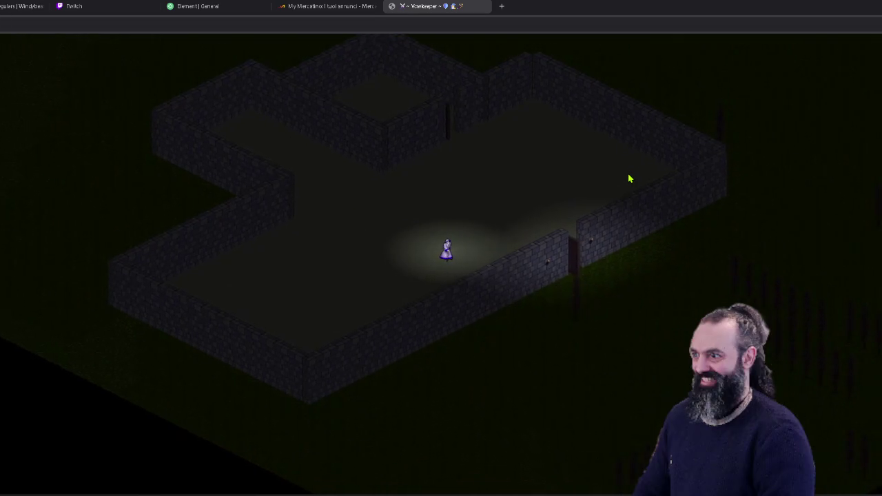
{"action": "key", "text": "Left"}
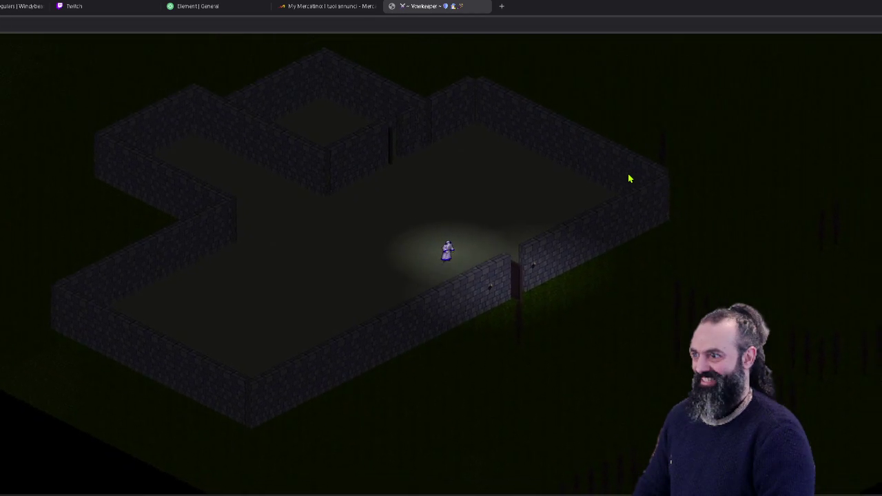
{"action": "key", "text": "Right"}
{"action": "key", "text": "Left"}
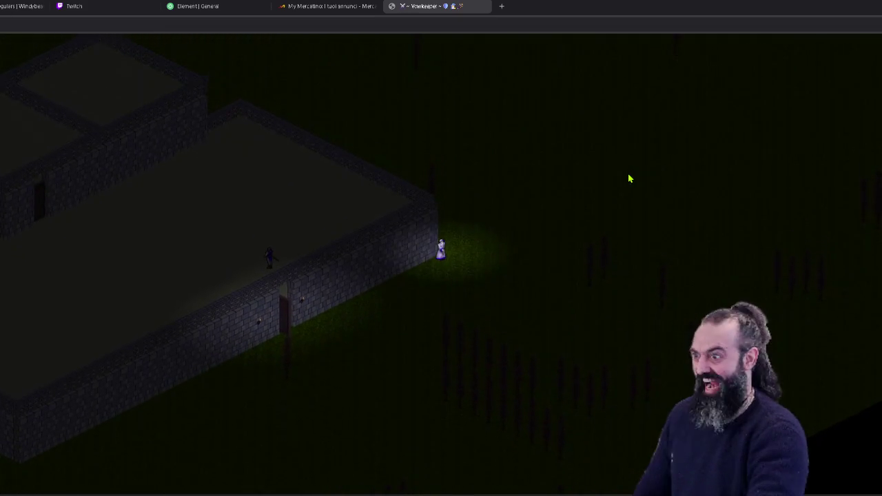
{"action": "key", "text": "Left"}
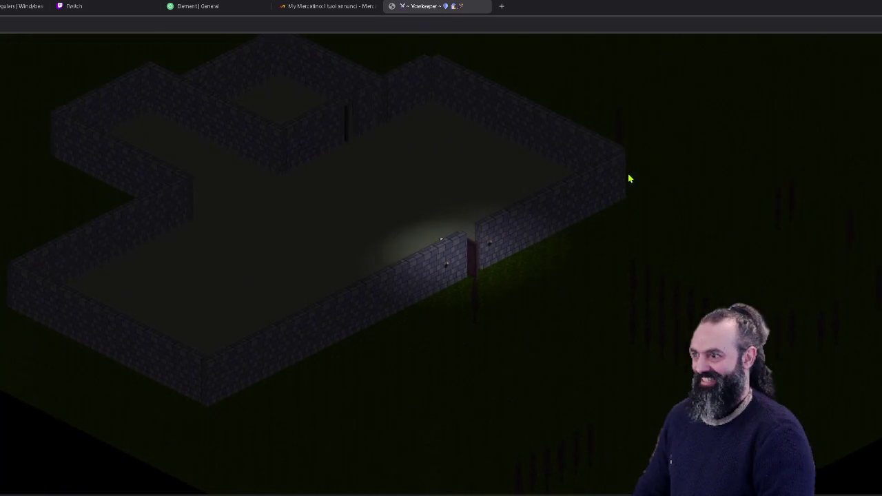
{"action": "key", "text": "Right"}
{"action": "key", "text": "Left"}
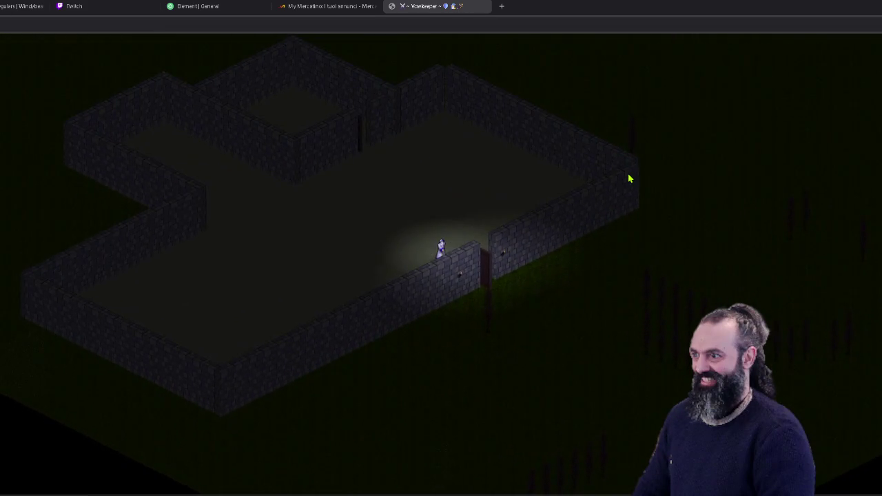
{"action": "key", "text": "Right"}
{"action": "key", "text": "Right"}
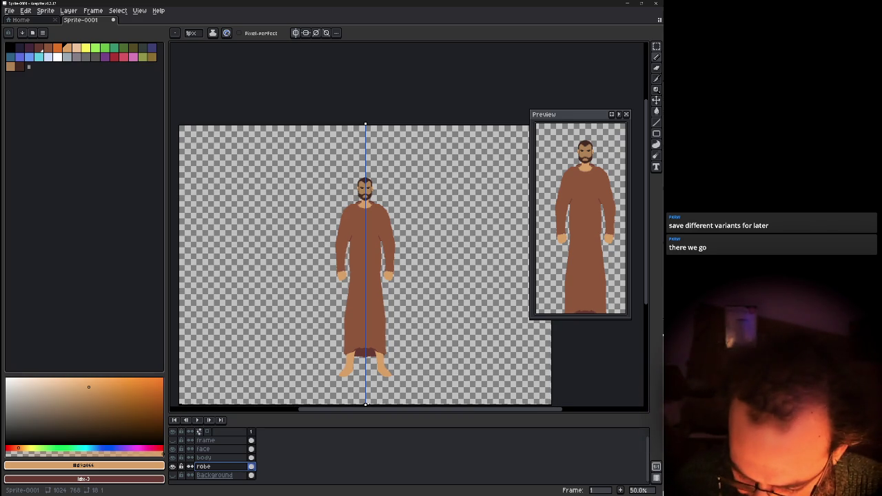
Zoom into the face and bucket-fill its skin with a lighter tan on the body layer.
{"action": "scroll", "coordinate": [338, 215], "scroll_direction": "up", "scroll_amount": 1}
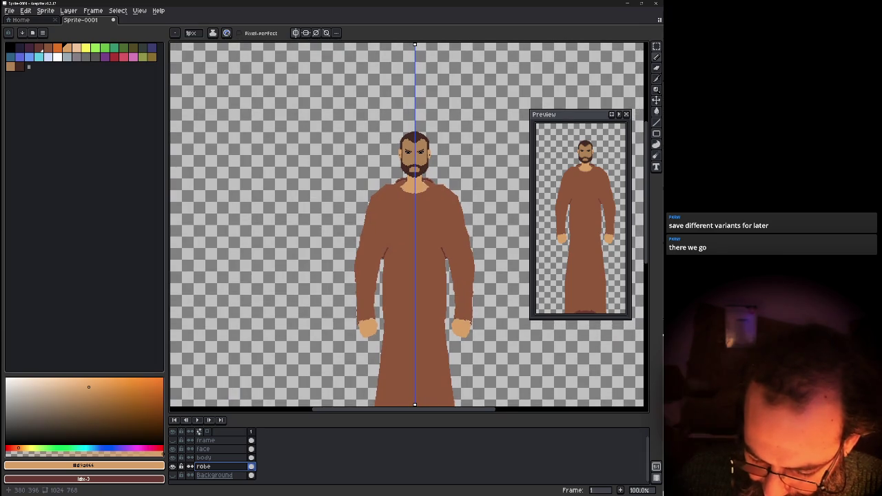
{"action": "scroll", "coordinate": [339, 215], "scroll_direction": "up", "scroll_amount": 1}
{"action": "scroll", "coordinate": [339, 215], "scroll_direction": "up", "scroll_amount": 1}
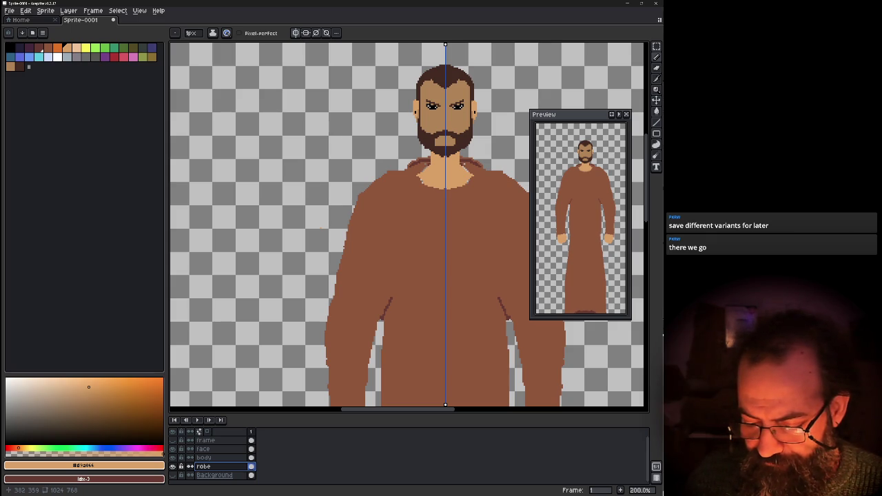
{"action": "scroll", "coordinate": [501, 111], "scroll_direction": "up", "scroll_amount": 1}
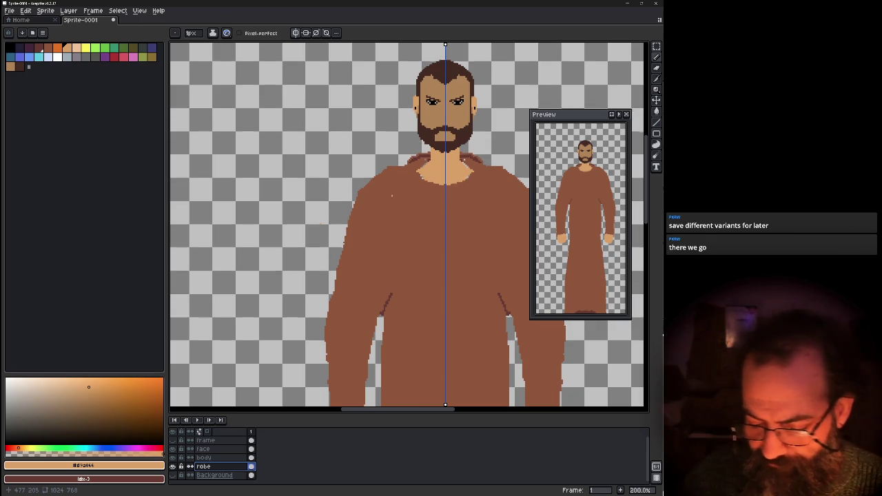
{"action": "scroll", "coordinate": [502, 110], "scroll_direction": "up", "scroll_amount": 2}
{"action": "scroll", "coordinate": [502, 110], "scroll_direction": "down", "scroll_amount": 1}
{"action": "scroll", "coordinate": [501, 110], "scroll_direction": "down", "scroll_amount": 1}
{"action": "scroll", "coordinate": [353, 82], "scroll_direction": "up", "scroll_amount": 2}
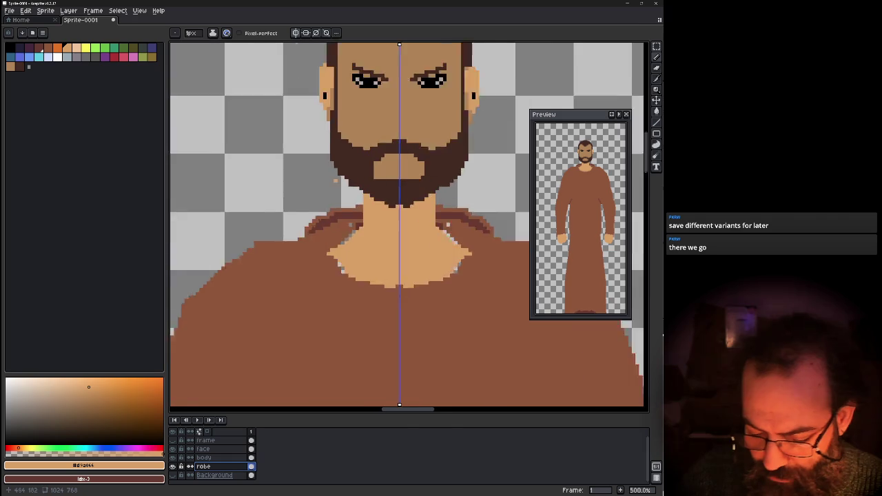
{"action": "scroll", "coordinate": [353, 81], "scroll_direction": "up", "scroll_amount": 2}
{"action": "scroll", "coordinate": [353, 81], "scroll_direction": "down", "scroll_amount": 1}
{"action": "key", "text": "alt"}
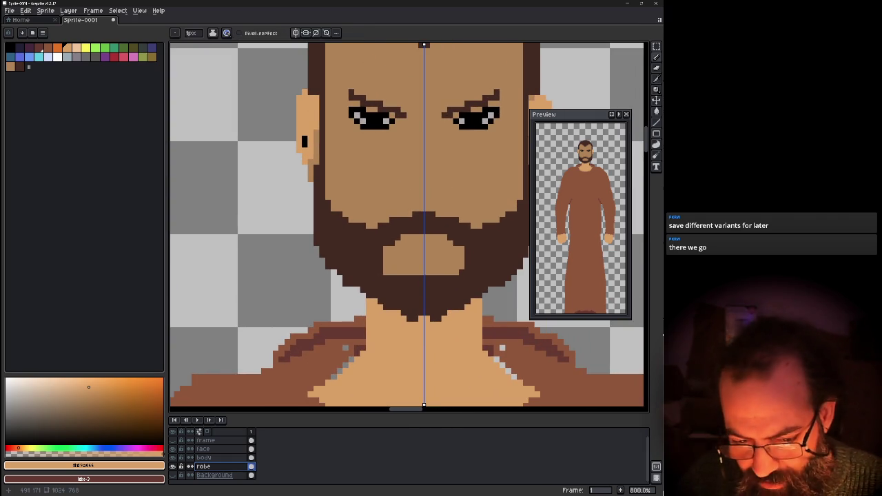
{"action": "key", "text": "g"}
{"action": "left_click", "coordinate": [203, 457]}
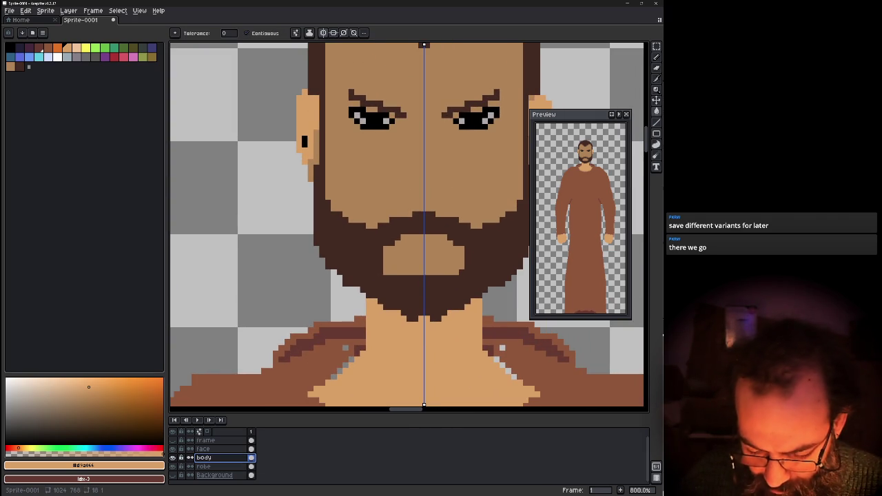
{"action": "left_click", "coordinate": [396, 172]}
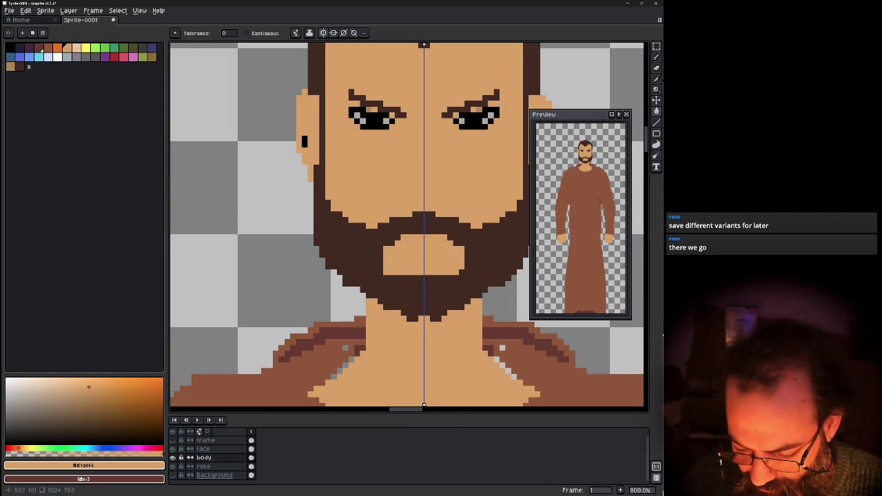
Zoom out and centre the whole figure, robe and hands included, in the view.
{"action": "scroll", "coordinate": [351, 222], "scroll_direction": "down", "scroll_amount": 5}
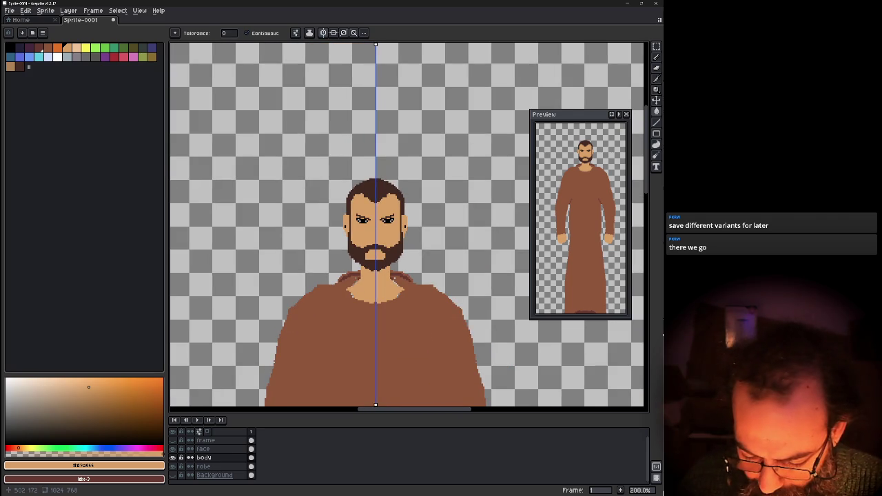
{"action": "left_click_drag", "start_coordinate": [309, 268], "coordinate": [359, 113]}
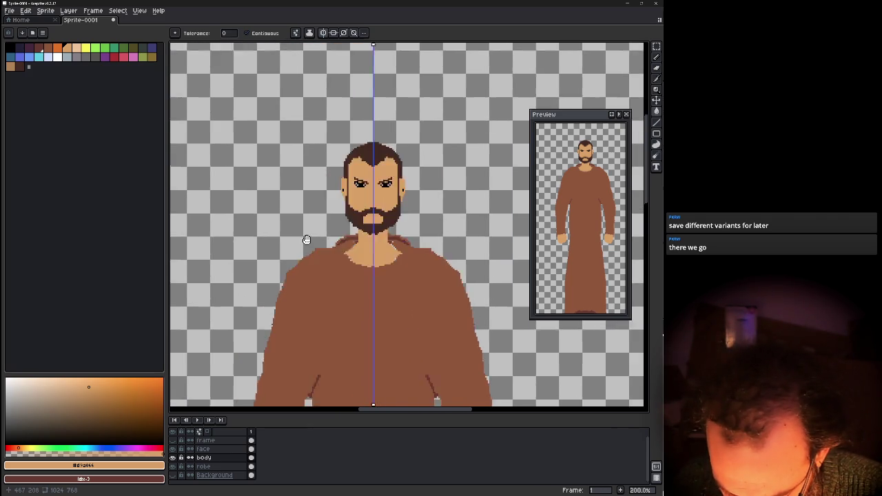
{"action": "scroll", "coordinate": [343, 152], "scroll_direction": "down", "scroll_amount": 1}
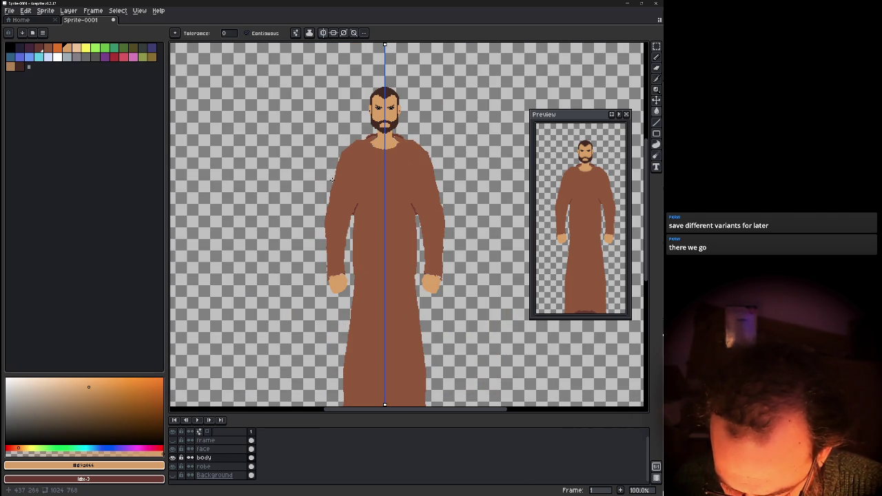
{"action": "left_click_drag", "start_coordinate": [341, 227], "coordinate": [328, 212]}
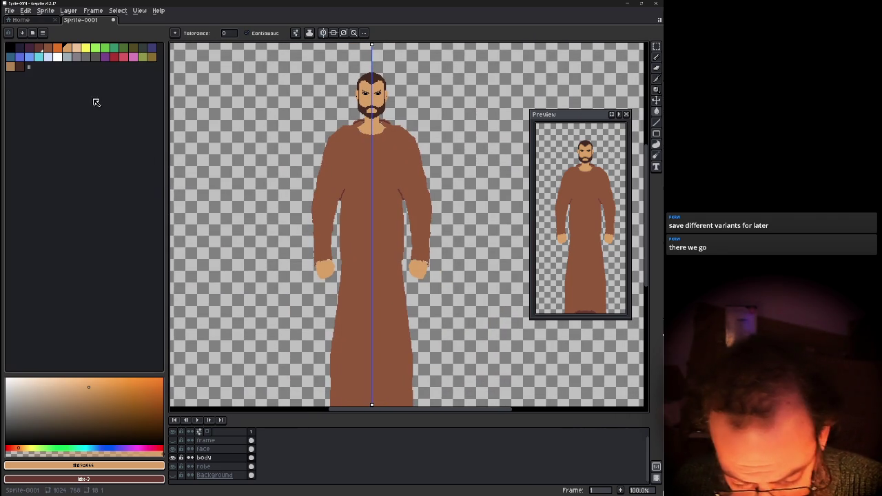
{"action": "left_click", "coordinate": [10, 11]}
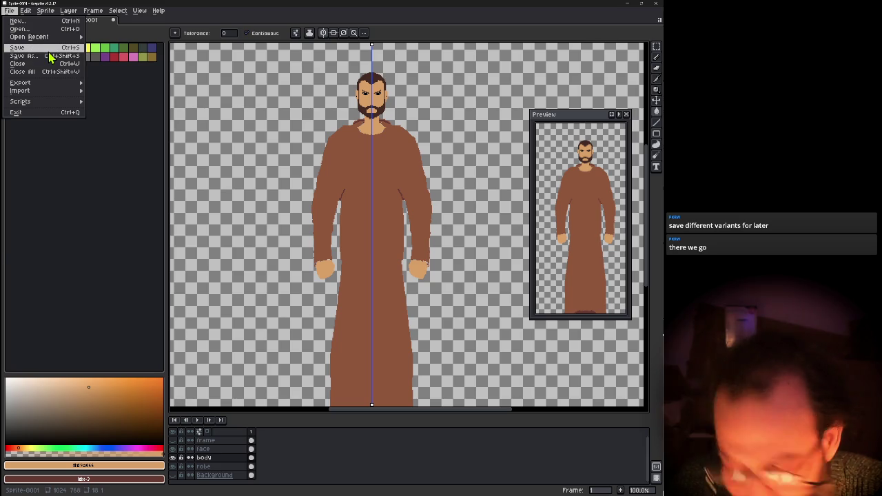
Save the sprite as godspeed.aseprite in C:\dev\vowkeeper\src\public\images.
{"action": "left_click", "coordinate": [51, 55]}
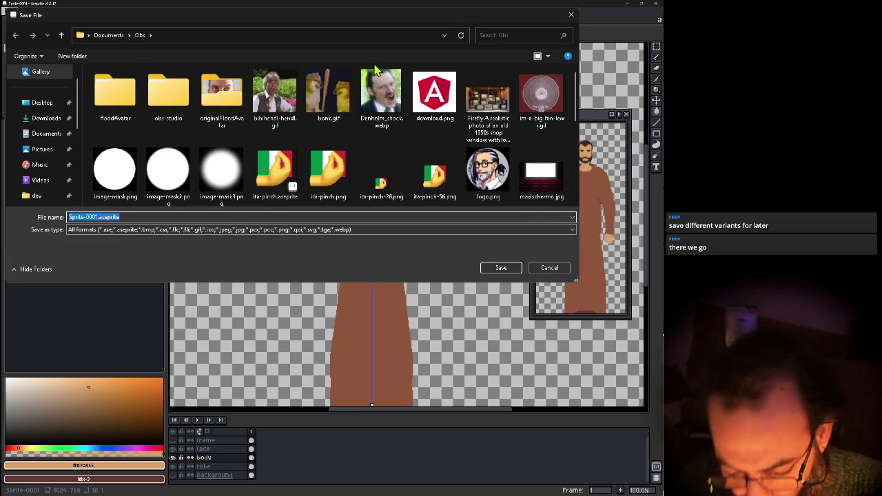
{"action": "scroll", "coordinate": [55, 162], "scroll_direction": "down", "scroll_amount": 1}
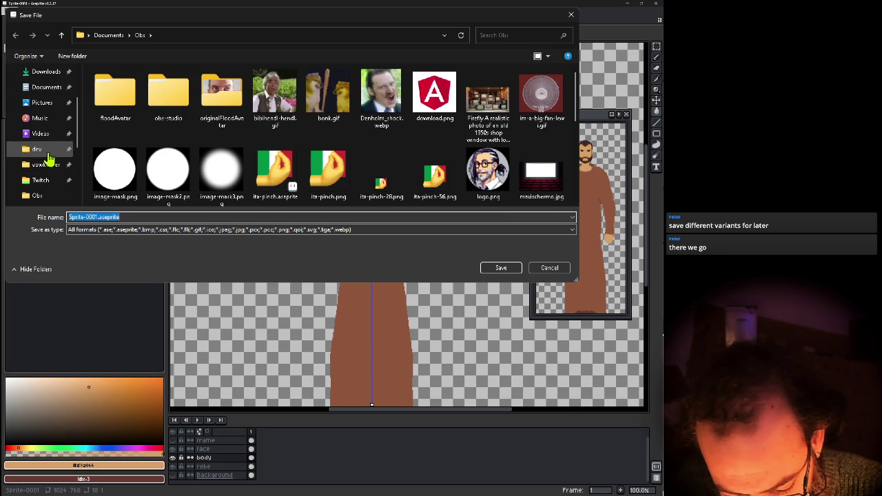
{"action": "left_click", "coordinate": [50, 164]}
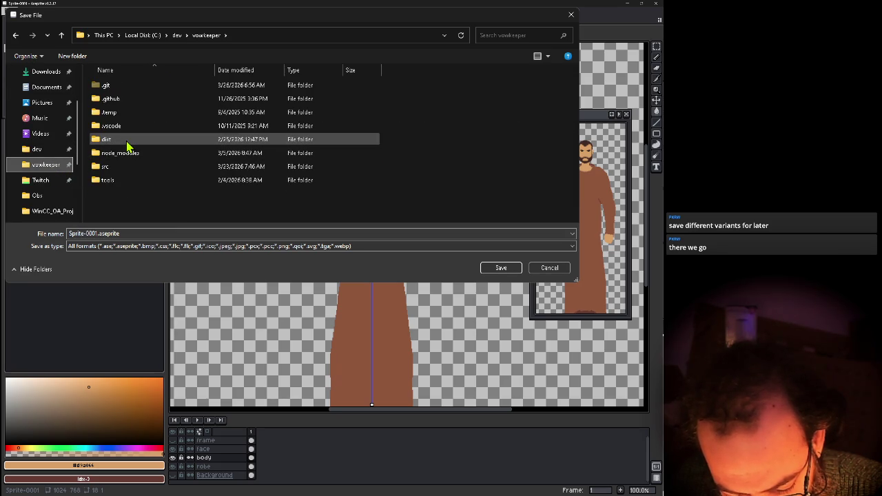
{"action": "double_click", "coordinate": [122, 166]}
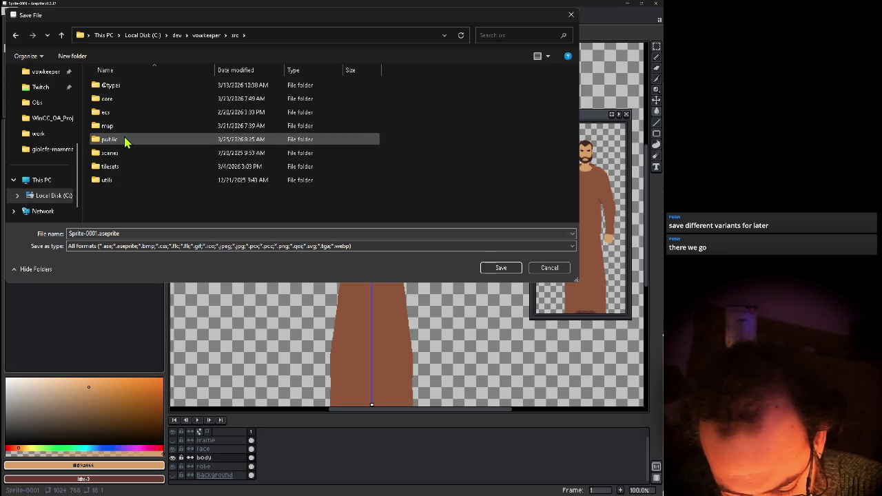
{"action": "double_click", "coordinate": [127, 140]}
{"action": "double_click", "coordinate": [139, 101]}
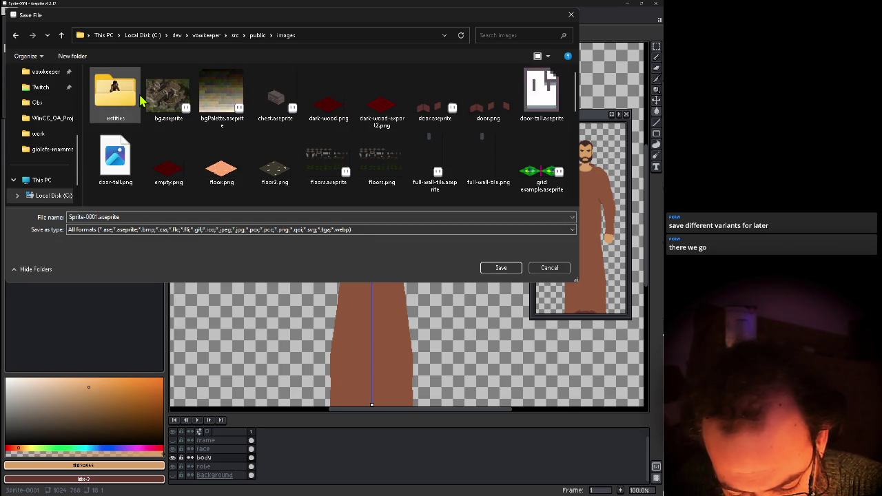
{"action": "left_click", "coordinate": [345, 35]}
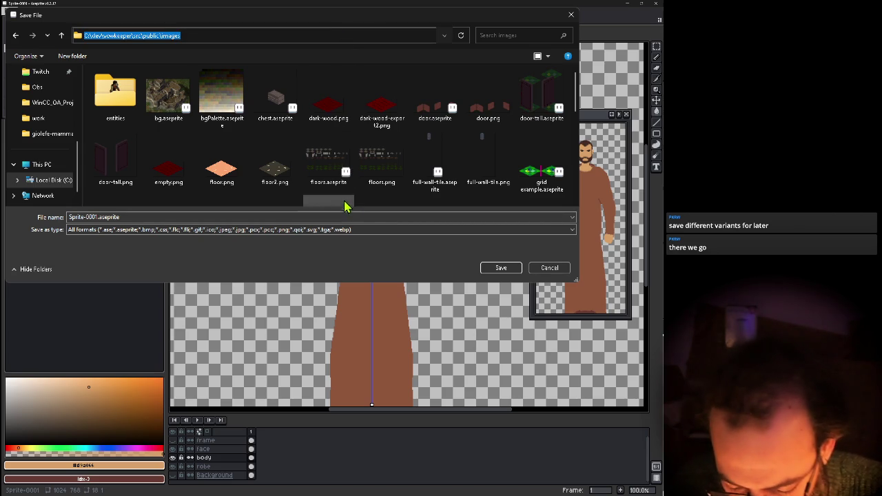
{"action": "left_click", "coordinate": [368, 216]}
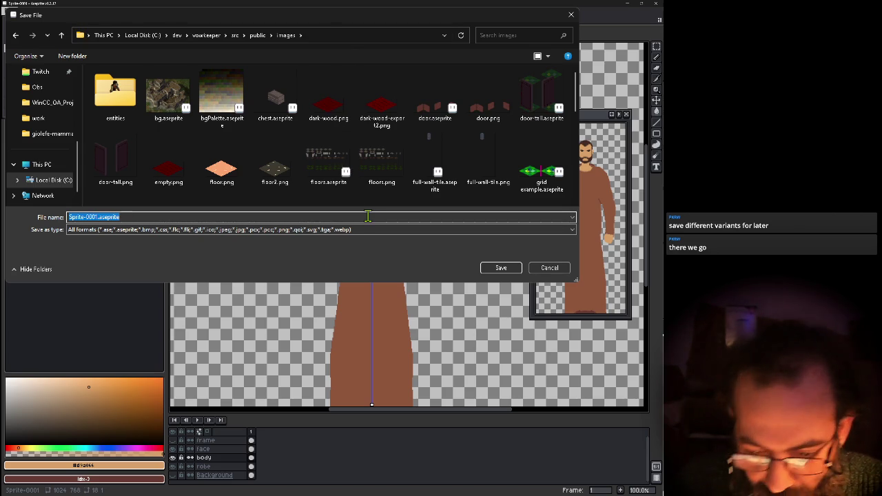
{"action": "type", "text": "godspeed"}
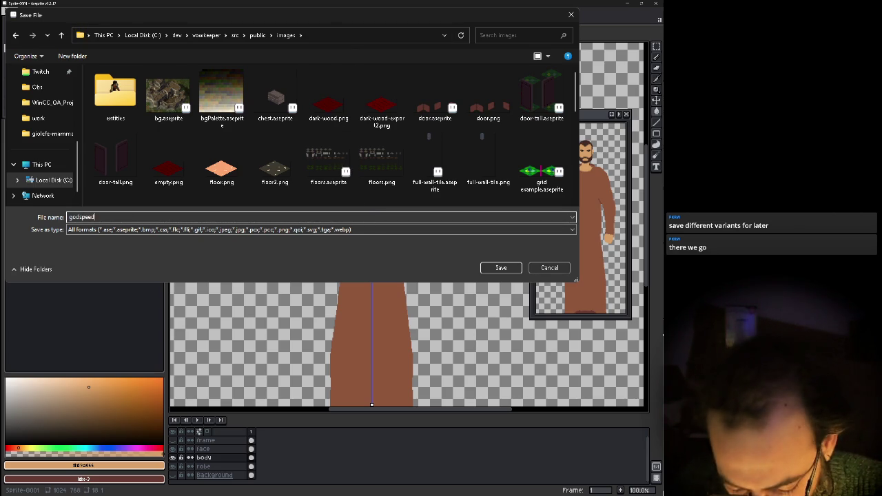
{"action": "type", "text": ".aseprit"}
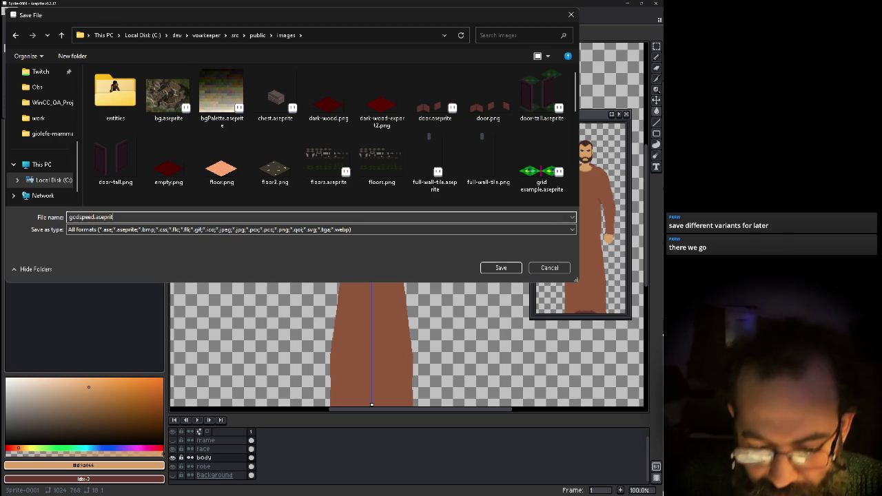
{"action": "type", "text": "e"}
{"action": "key", "text": "Return"}
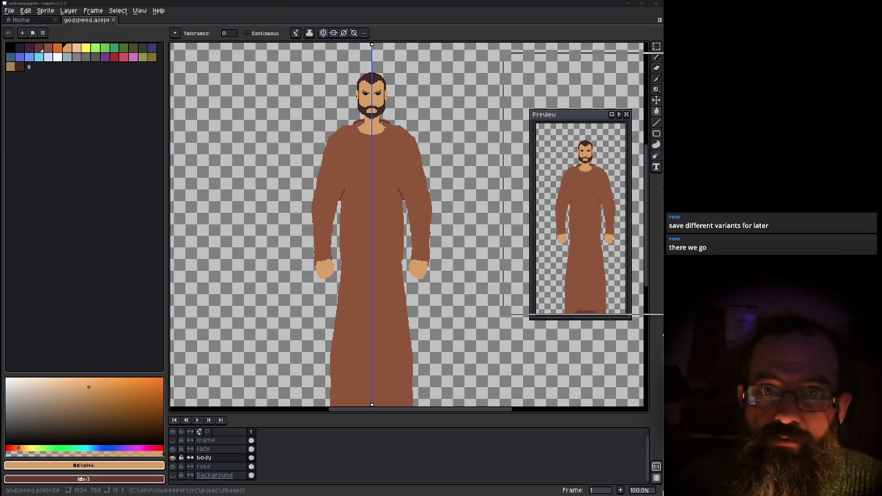
{"action": "left_click_drag", "start_coordinate": [353, 136], "coordinate": [413, 399]}
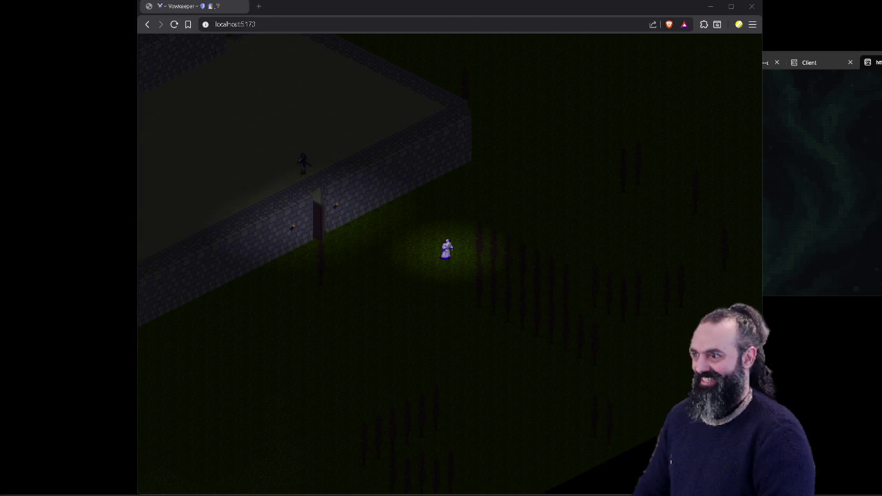
Return to the game in Brave and walk the character through the doorway and back out.
{"action": "key", "text": "alt+Tab"}
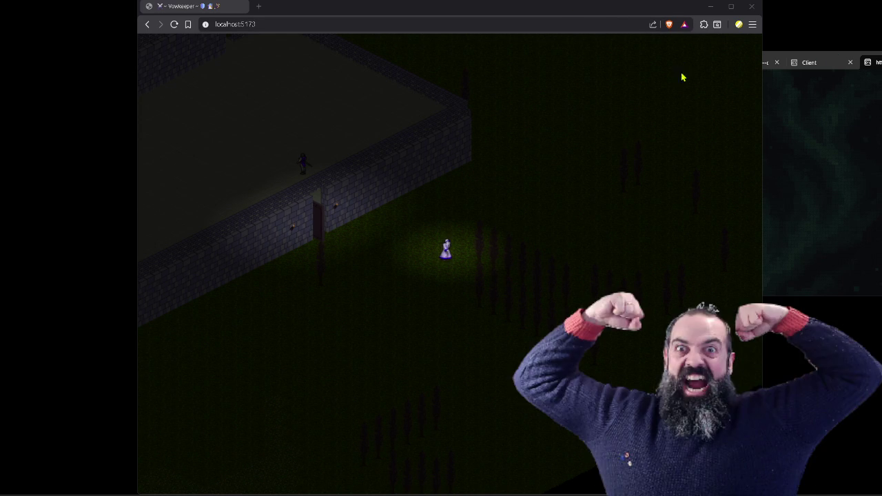
{"action": "key", "text": "a"}
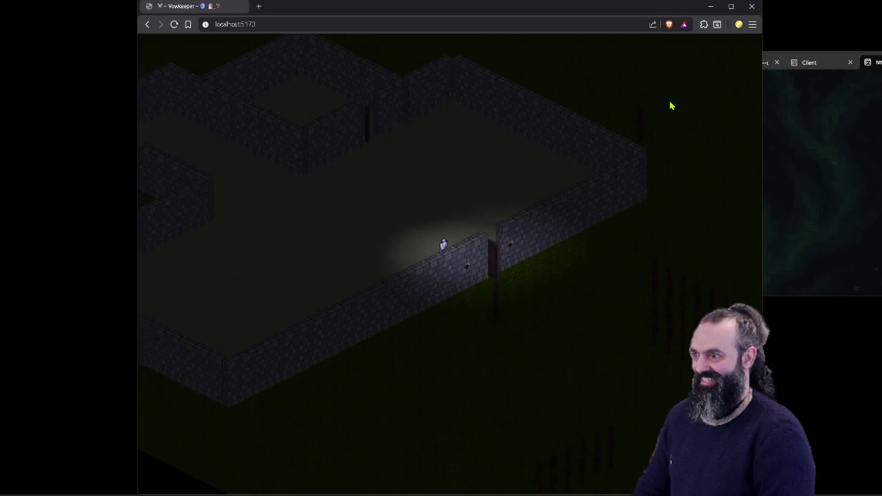
{"action": "key", "text": "d"}
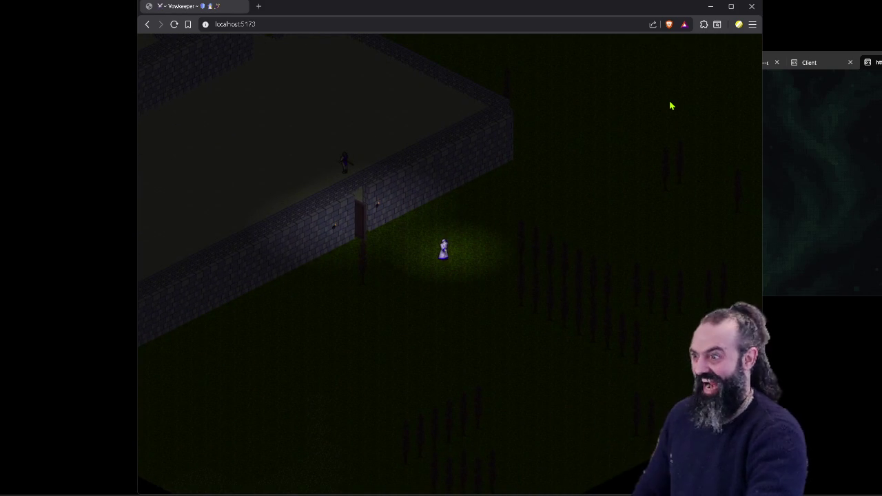